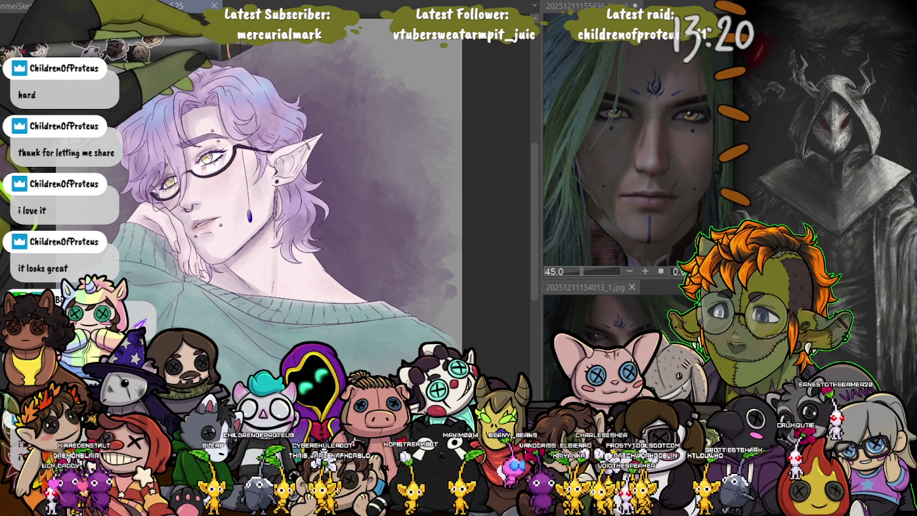
Cycle through the open artworks and land back on the WWM2.25 green-haired man canvas
{"action": "key", "text": "ctrl+Tab"}
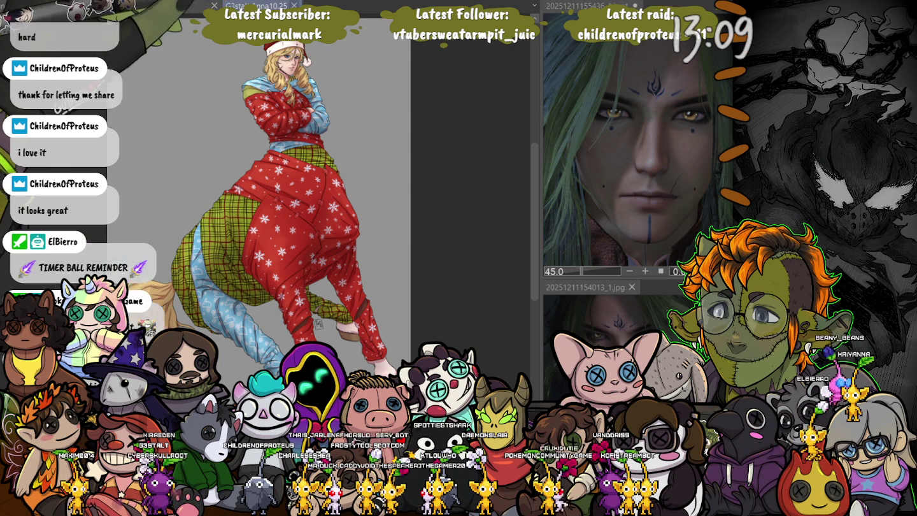
{"action": "key", "text": "ctrl+shift+Tab"}
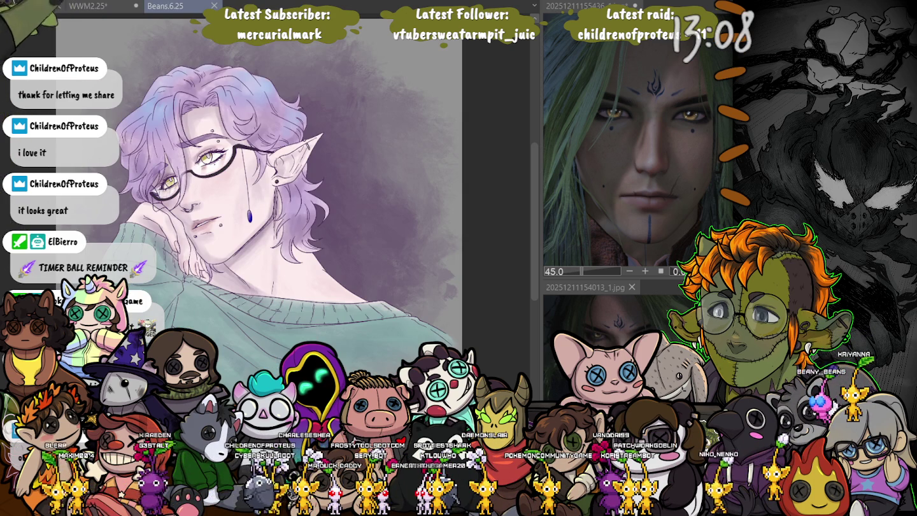
{"action": "key", "text": "ctrl+Tab"}
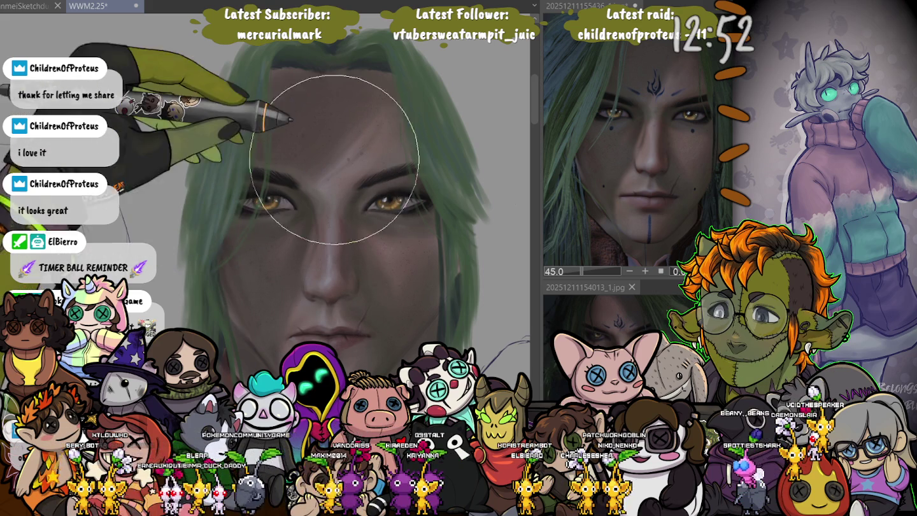
Paint green hair strands over the forehead and left eye, shrink the brush, and restore the palettes
{"action": "left_click_drag", "start_coordinate": [216, 128], "coordinate": [252, 195]}
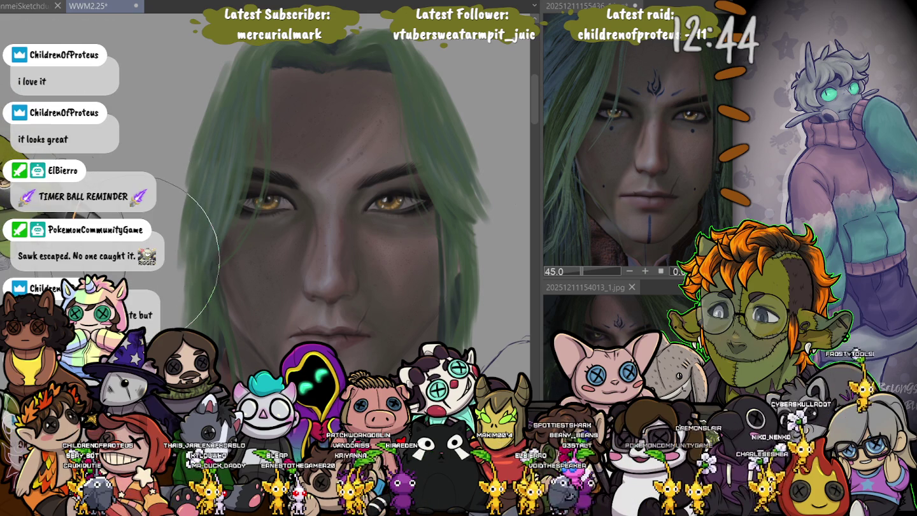
{"action": "key", "text": "bracketleft"}
{"action": "key", "text": "bracketleft"}
{"action": "key", "text": "bracketleft"}
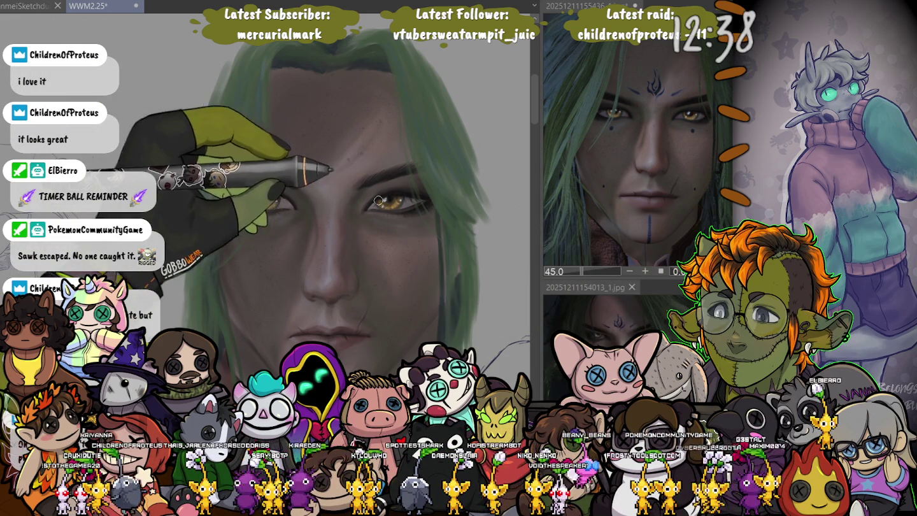
{"action": "scroll", "coordinate": [373, 207], "scroll_direction": "down", "scroll_amount": 2}
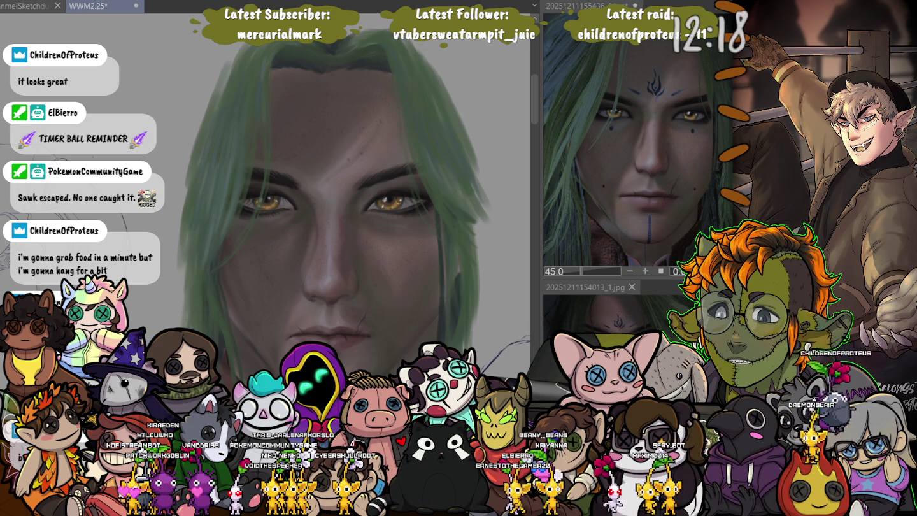
{"action": "key", "text": "Tab"}
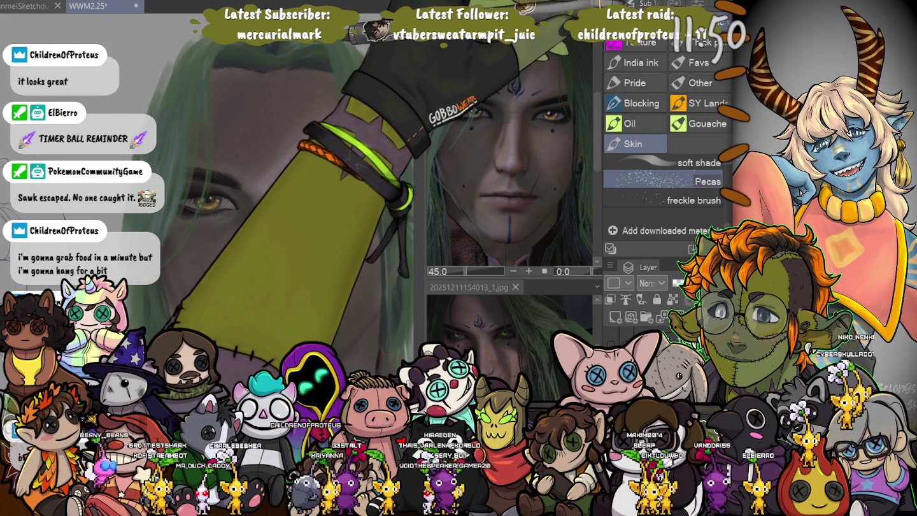
Select the SOL brush from the Favs sub-tool group and zoom in on the eyes
{"action": "left_click", "coordinate": [697, 62]}
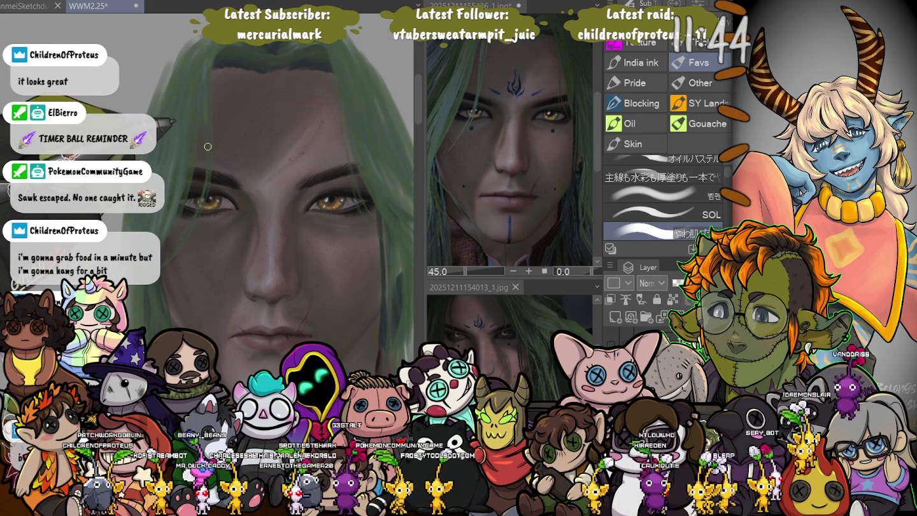
{"action": "left_click", "coordinate": [662, 215]}
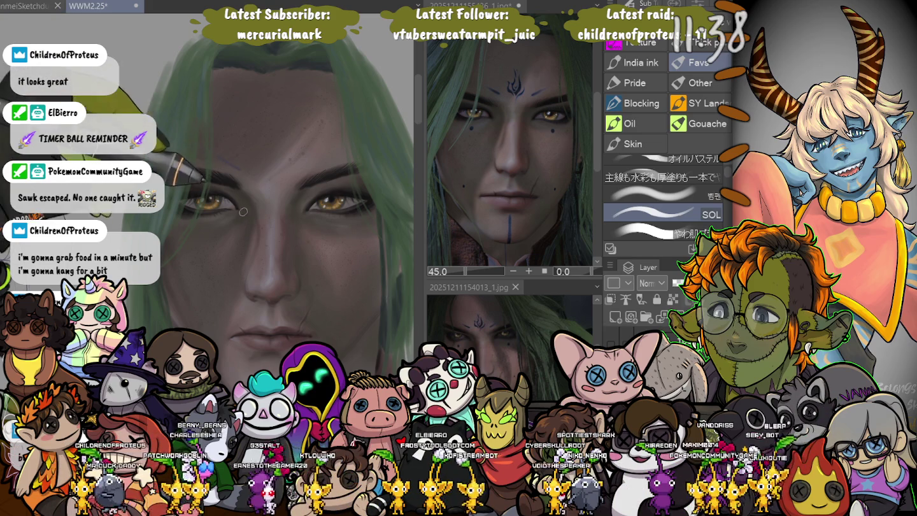
{"action": "scroll", "coordinate": [237, 178], "scroll_direction": "up", "scroll_amount": 2}
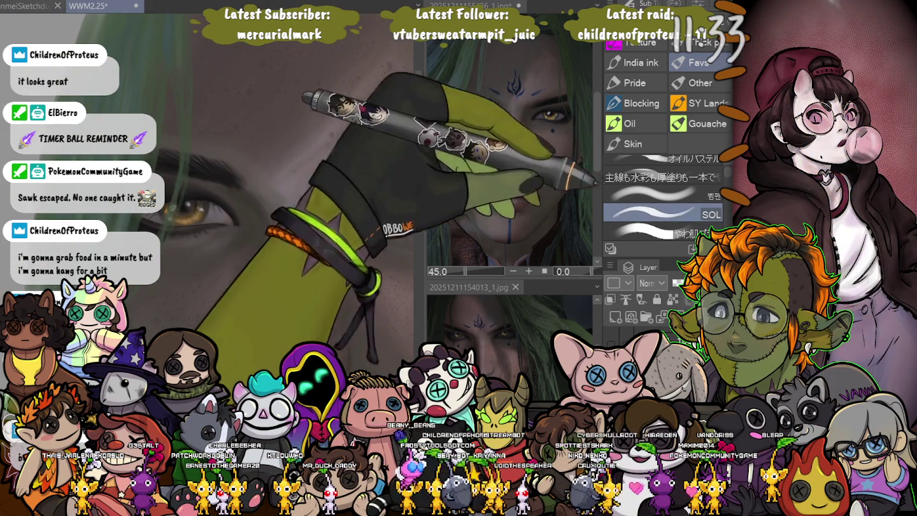
{"action": "scroll", "coordinate": [657, 194], "scroll_direction": "down", "scroll_amount": 2}
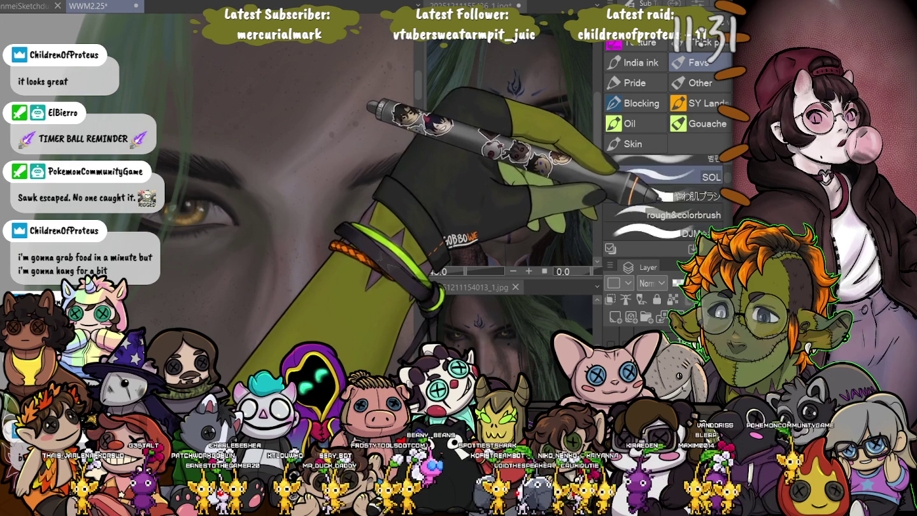
{"action": "scroll", "coordinate": [656, 194], "scroll_direction": "down", "scroll_amount": 2}
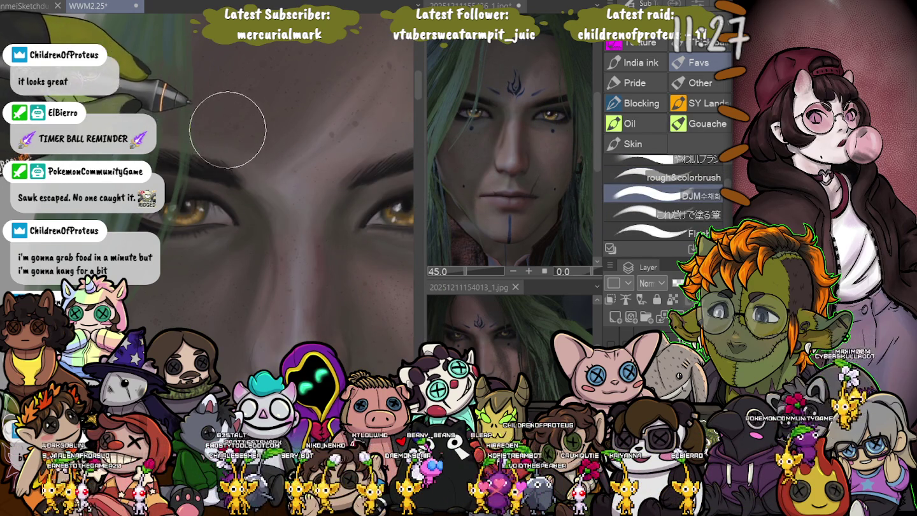
Shrink the brush and pan the view across the eyes and brows
{"action": "key", "text": "bracketleft"}
{"action": "key", "text": "bracketleft"}
{"action": "key", "text": "bracketleft"}
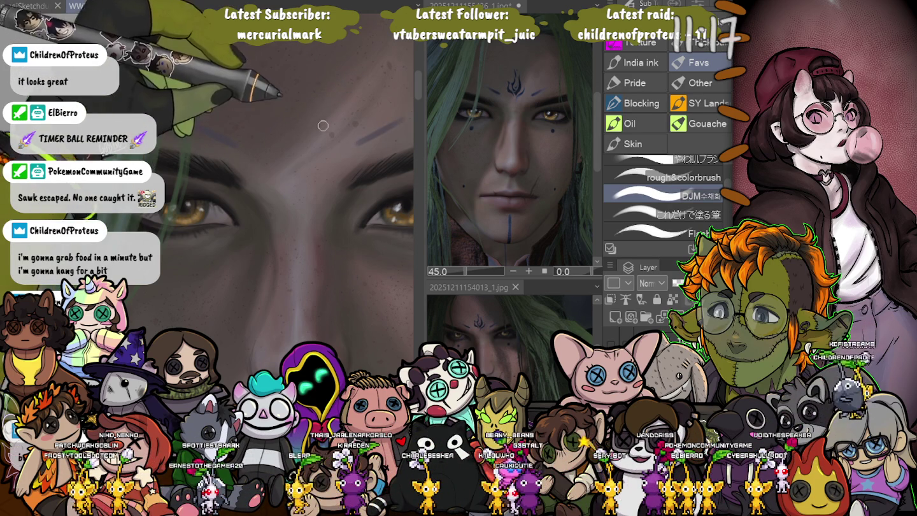
{"action": "left_click_drag", "start_coordinate": [255, 82], "coordinate": [158, 61]}
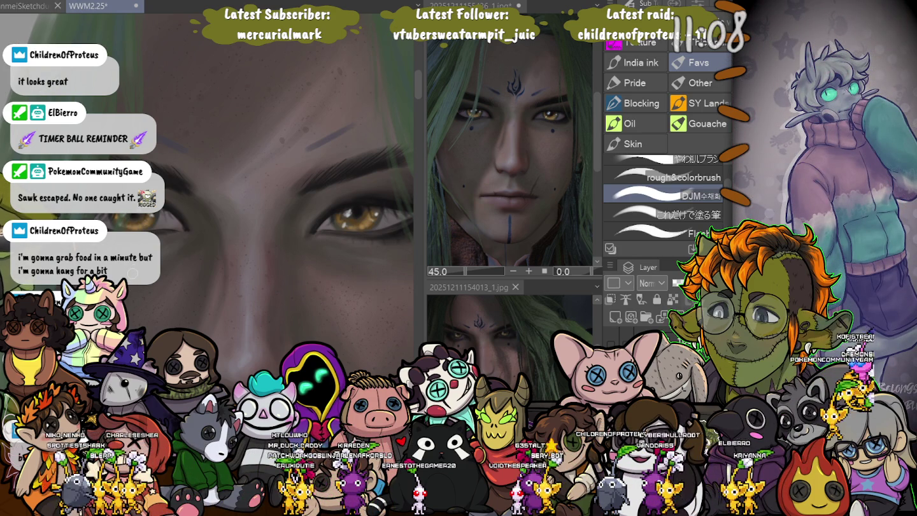
Draw a dark vertical chin line below the lower lip, darkening and lengthening it over three strokes
{"action": "scroll", "coordinate": [260, 290], "scroll_direction": "down", "scroll_amount": 5}
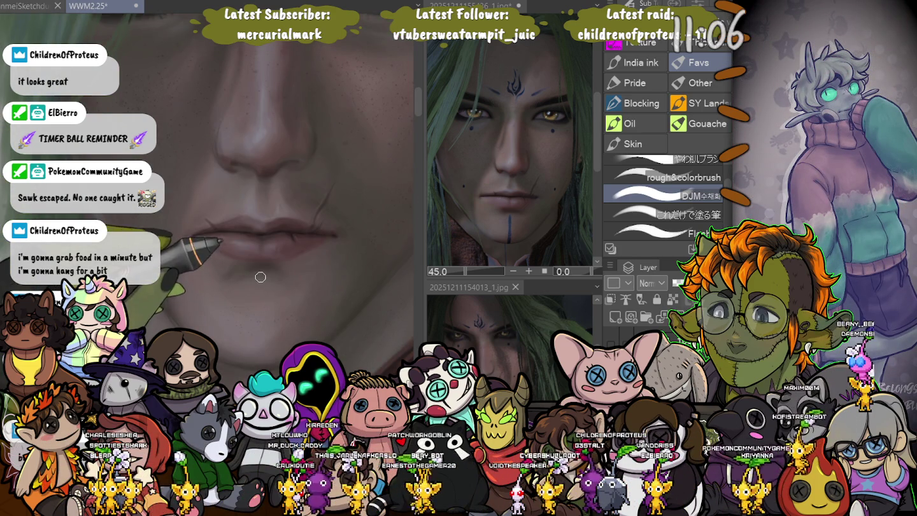
{"action": "left_click_drag", "start_coordinate": [259, 271], "coordinate": [259, 300]}
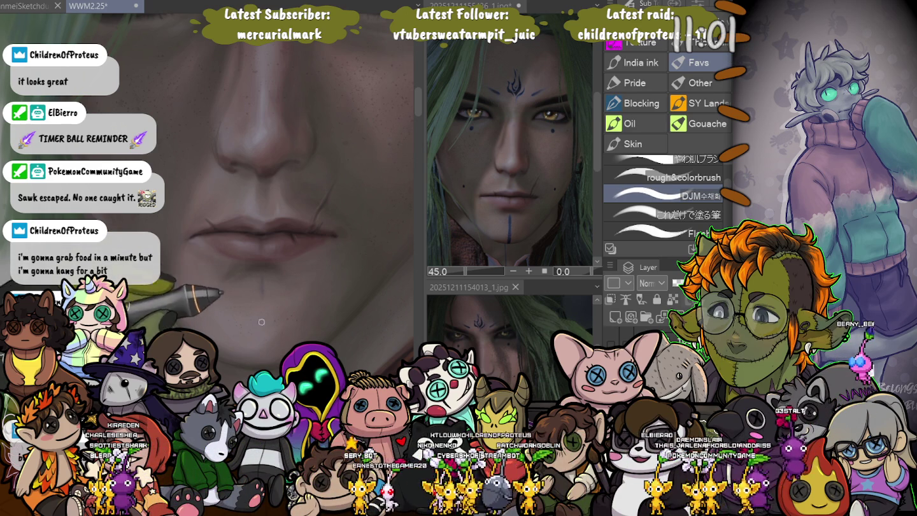
{"action": "left_click_drag", "start_coordinate": [262, 311], "coordinate": [261, 267]}
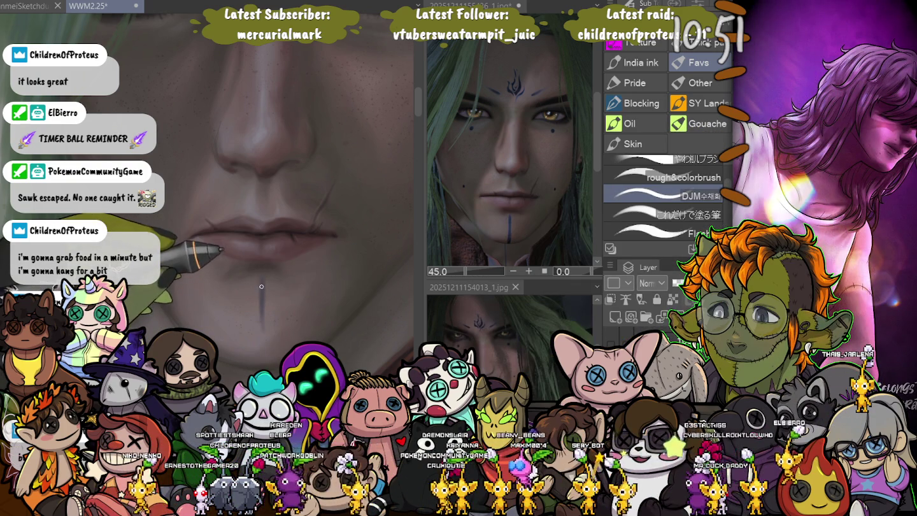
{"action": "left_click_drag", "start_coordinate": [262, 275], "coordinate": [261, 328]}
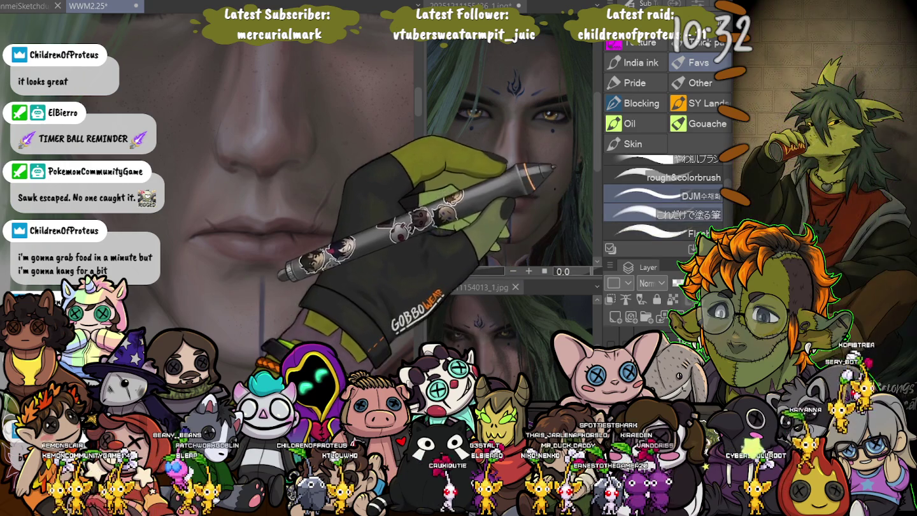
Choose the Flashito brush from the brush list and reduce its size
{"action": "left_click", "coordinate": [662, 215]}
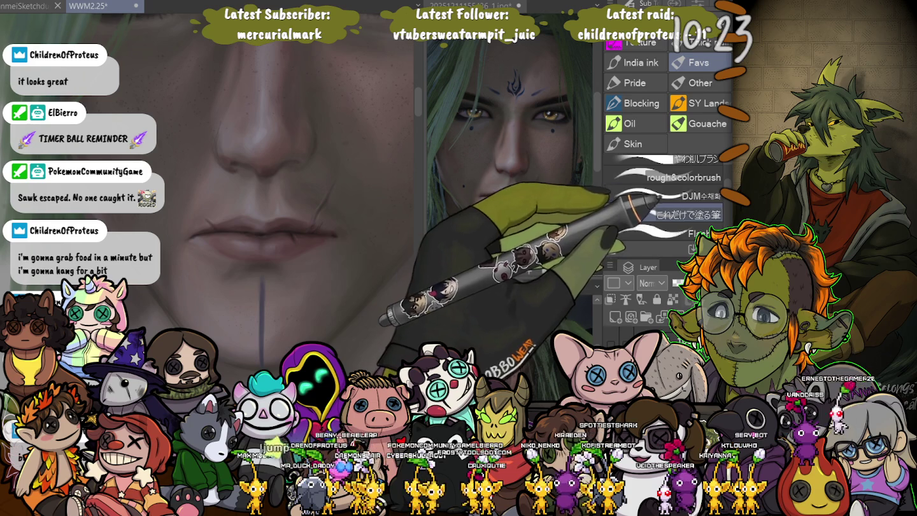
{"action": "scroll", "coordinate": [662, 192], "scroll_direction": "down", "scroll_amount": 3}
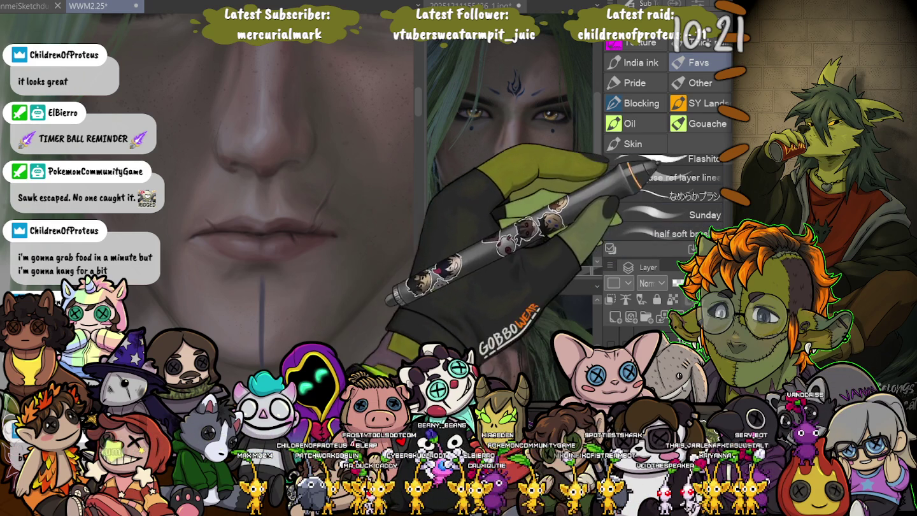
{"action": "left_click", "coordinate": [694, 160]}
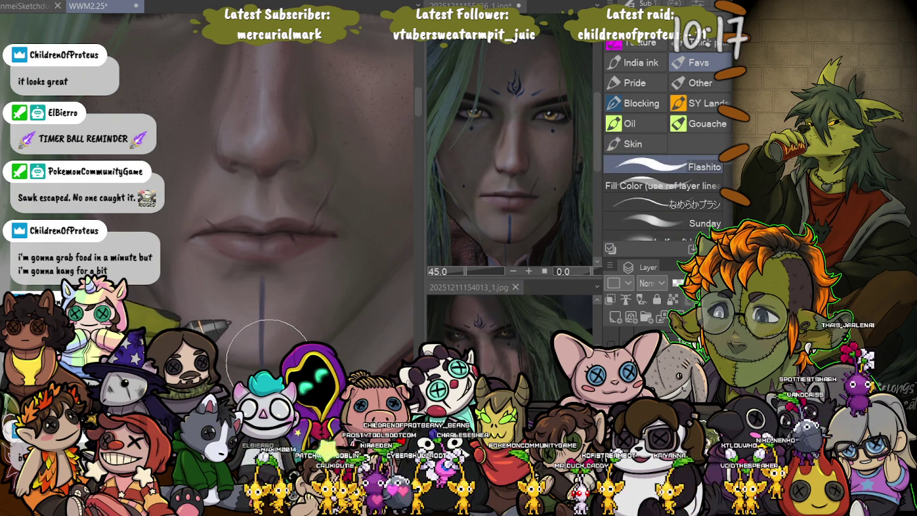
{"action": "key", "text": "bracketleft"}
{"action": "key", "text": "bracketleft"}
{"action": "key", "text": "bracketleft"}
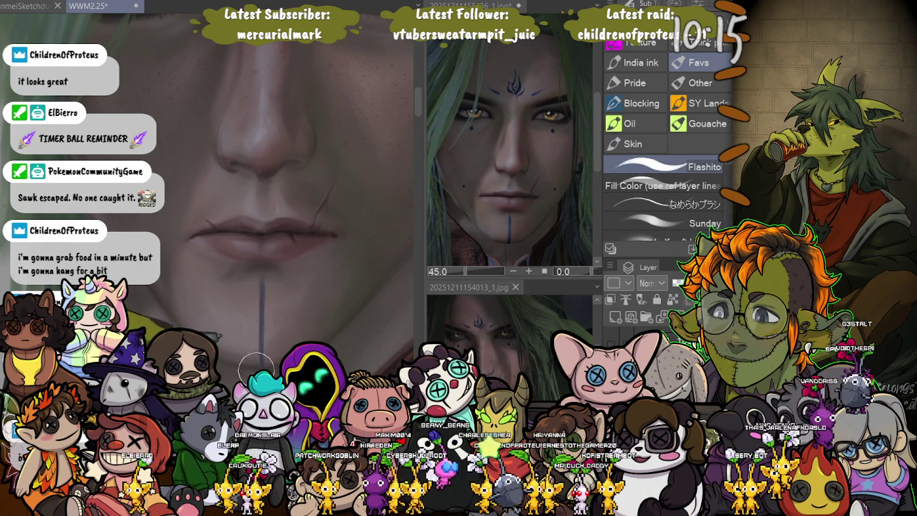
Shrink the brush further and extend the chin line downward, then zoom to check it
{"action": "key", "text": "bracketleft"}
{"action": "key", "text": "bracketleft"}
{"action": "key", "text": "bracketleft"}
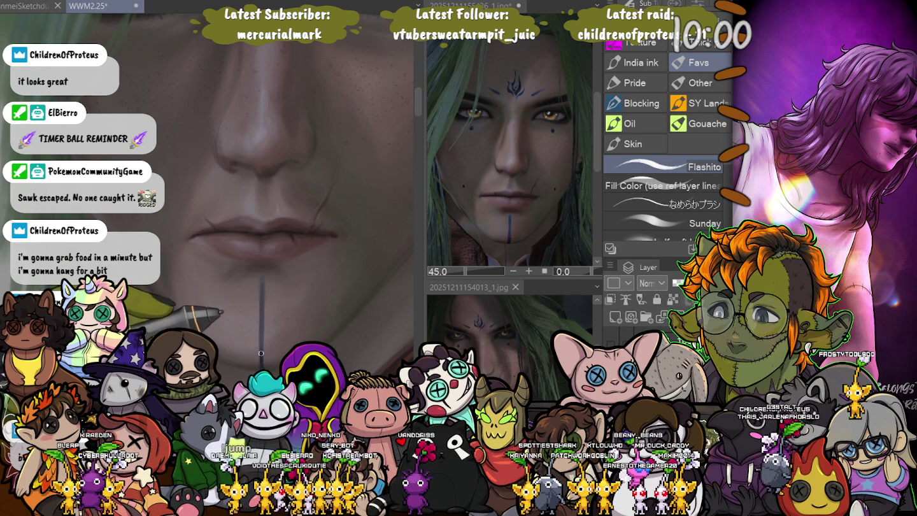
{"action": "left_click_drag", "start_coordinate": [261, 352], "coordinate": [261, 367]}
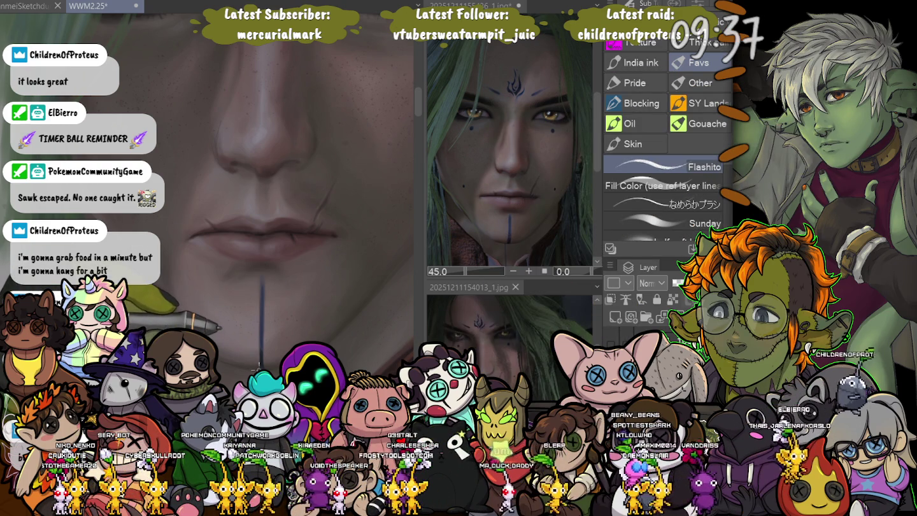
{"action": "mouse_move", "coordinate": [258, 368]}
{"action": "left_mouse_down"}
{"action": "mouse_move", "coordinate": [258, 302]}
{"action": "mouse_move", "coordinate": [267, 368]}
{"action": "left_mouse_up"}
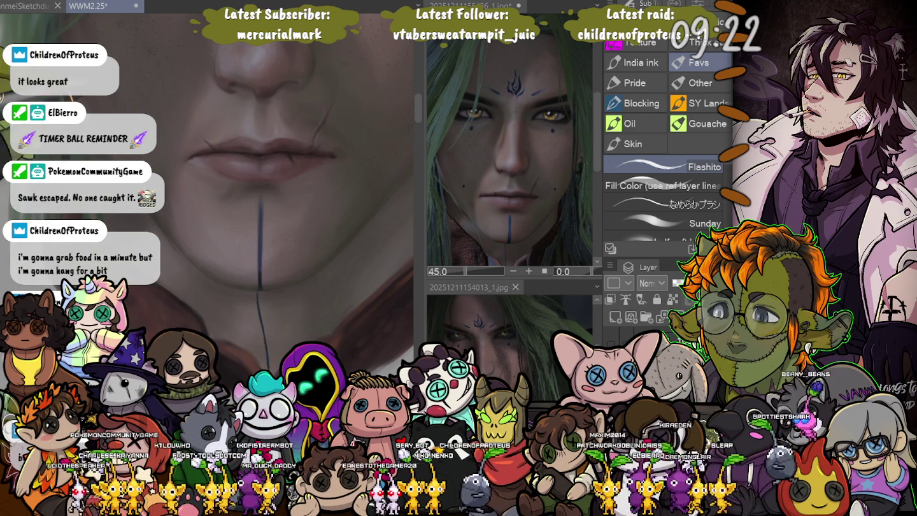
{"action": "scroll", "coordinate": [258, 317], "scroll_direction": "up", "scroll_amount": 2}
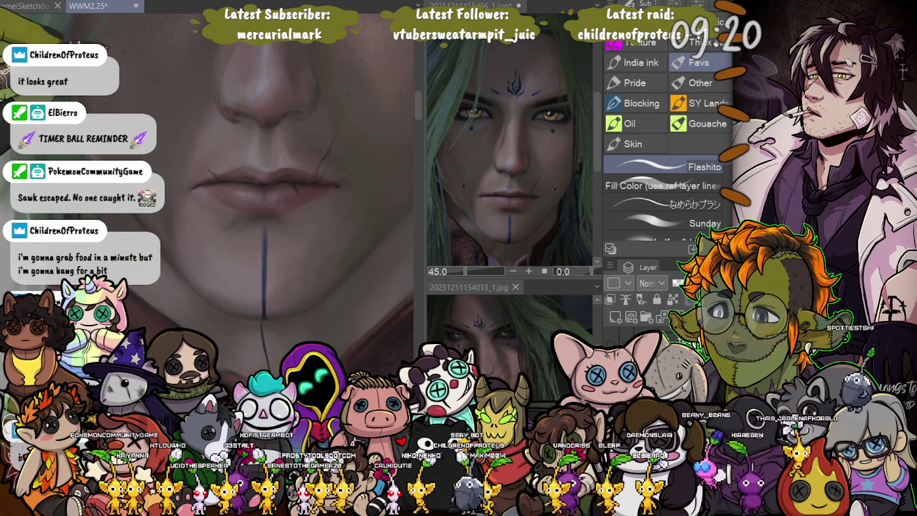
{"action": "scroll", "coordinate": [262, 334], "scroll_direction": "up", "scroll_amount": 1}
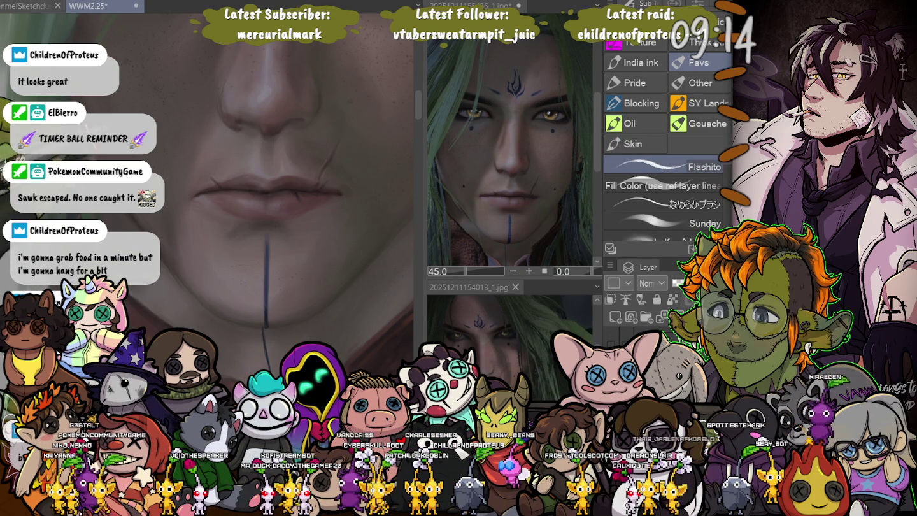
{"action": "scroll", "coordinate": [257, 313], "scroll_direction": "up", "scroll_amount": 5}
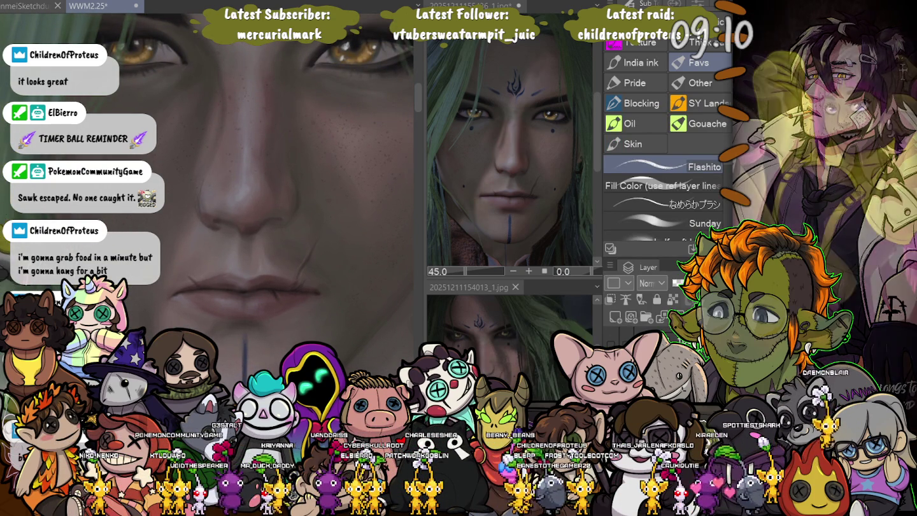
Undo to bring back the hair strands and mole on the face, then shift the view down-right
{"action": "scroll", "coordinate": [210, 210], "scroll_direction": "right", "scroll_amount": 2}
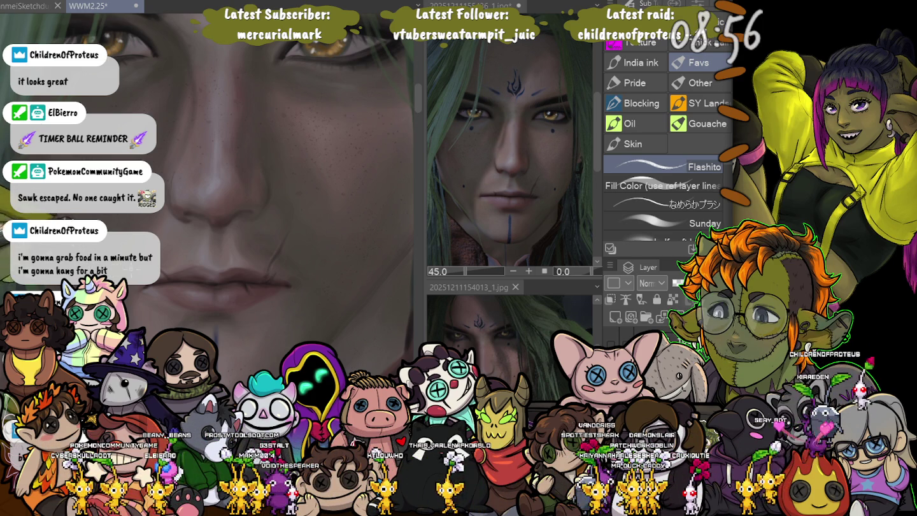
{"action": "key", "text": "ctrl+z"}
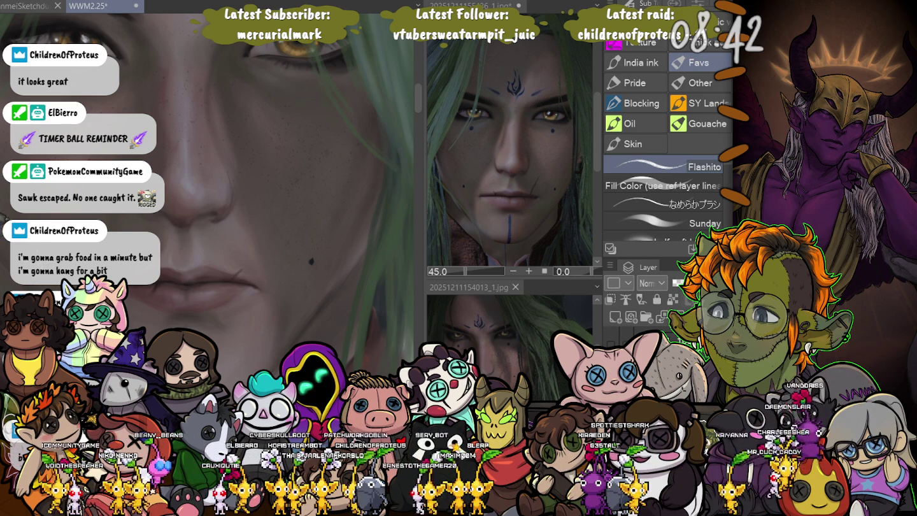
{"action": "left_click_drag", "start_coordinate": [265, 81], "coordinate": [298, 96]}
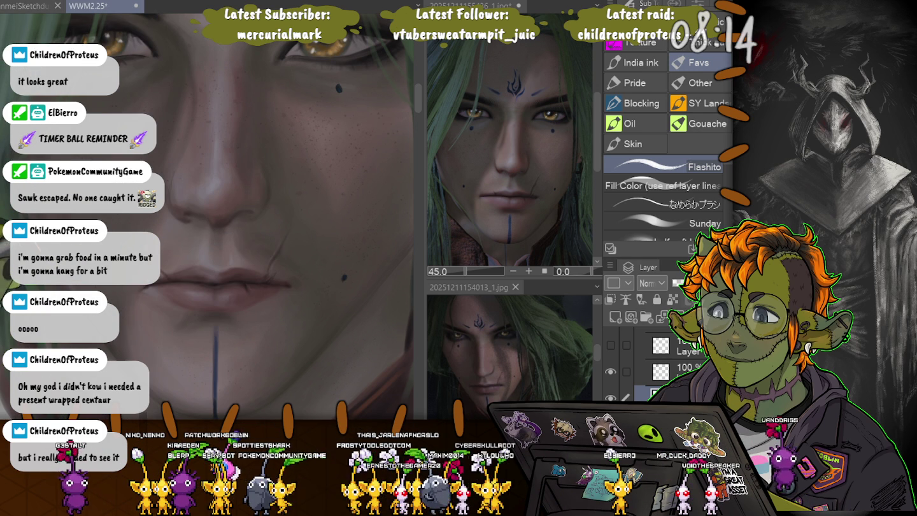
Paint a dark purple dash above the right eyebrow, redrawing it longer after an undo
{"action": "left_click_drag", "start_coordinate": [171, 147], "coordinate": [228, 254]}
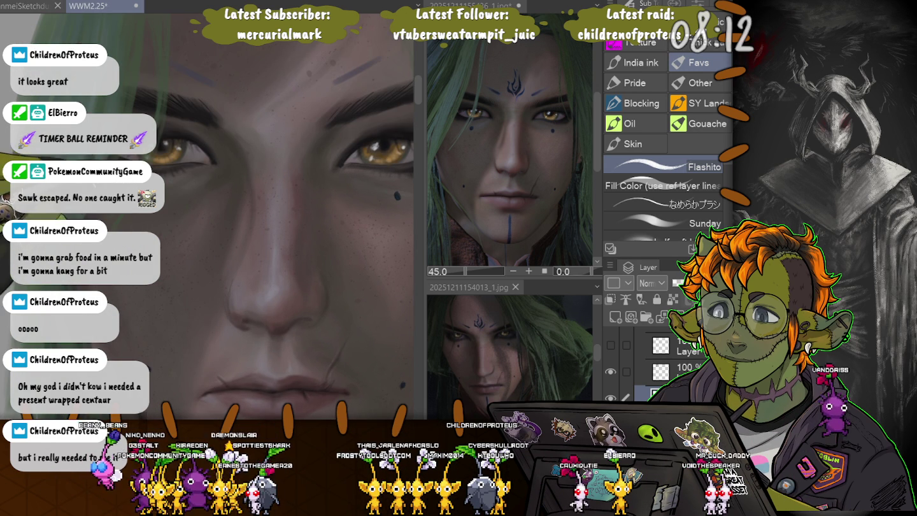
{"action": "scroll", "coordinate": [228, 255], "scroll_direction": "up", "scroll_amount": 2}
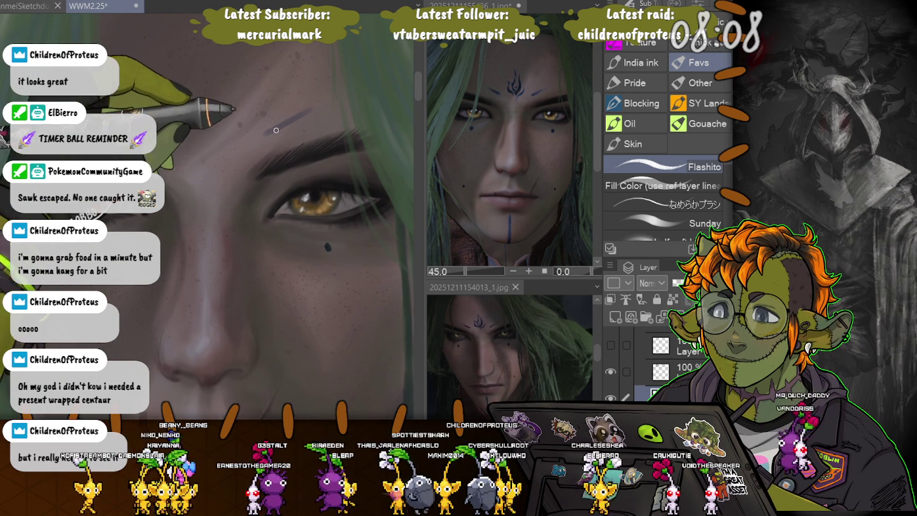
{"action": "left_click_drag", "start_coordinate": [265, 134], "coordinate": [305, 113]}
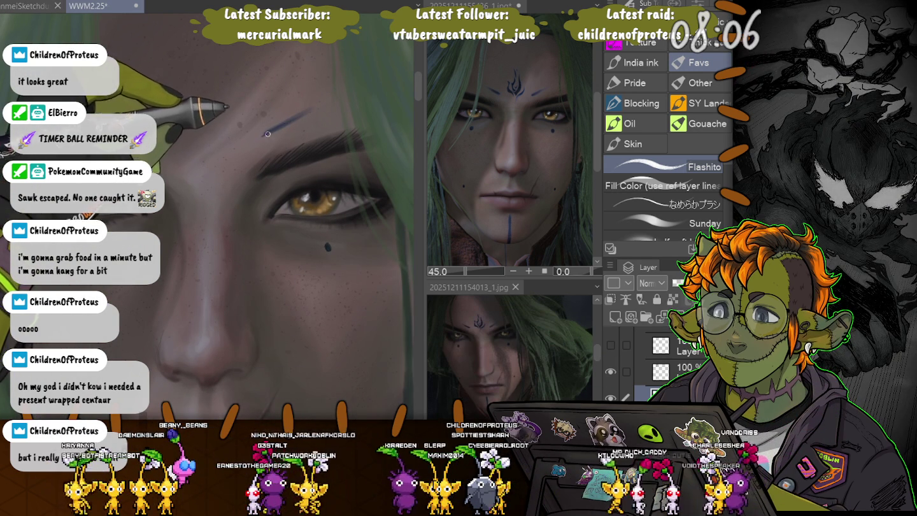
{"action": "key", "text": "ctrl+z"}
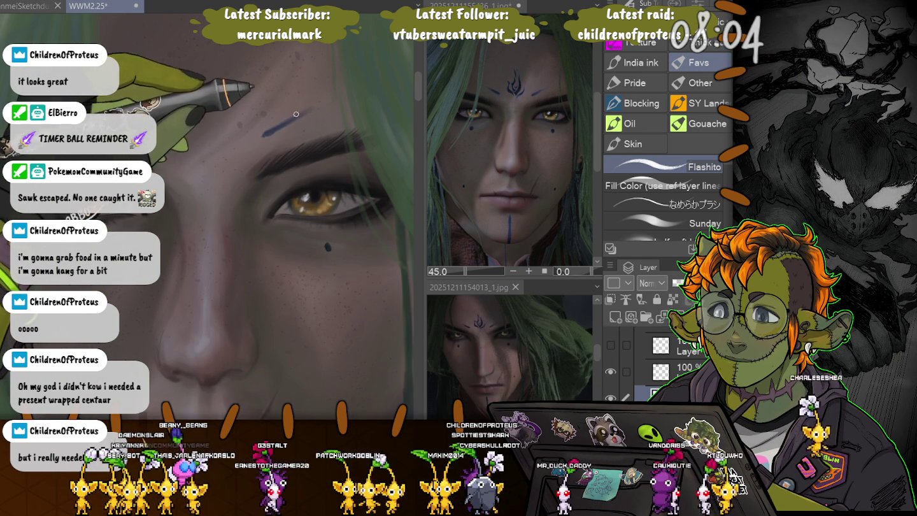
{"action": "left_click_drag", "start_coordinate": [264, 135], "coordinate": [309, 109]}
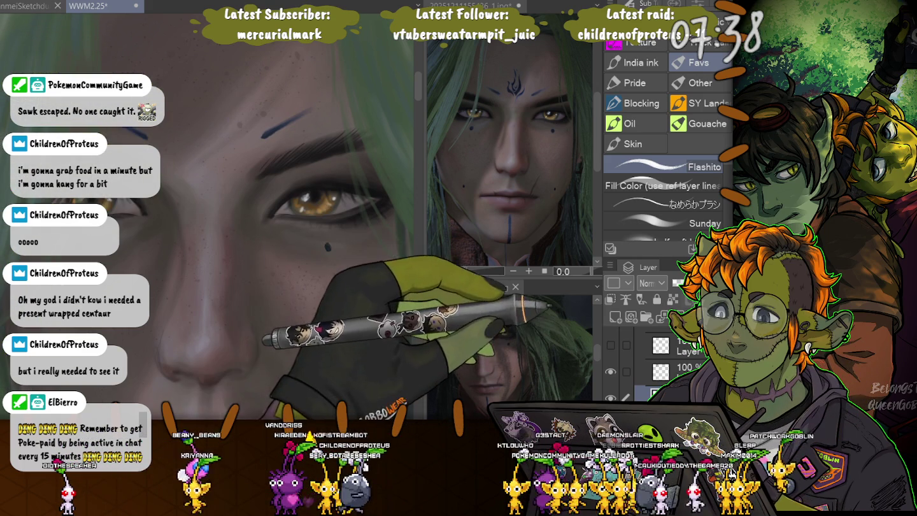
Show the hidden tattoo sketch layer and undo stray marks, including the extra dot below the eye
{"action": "left_click", "coordinate": [611, 345]}
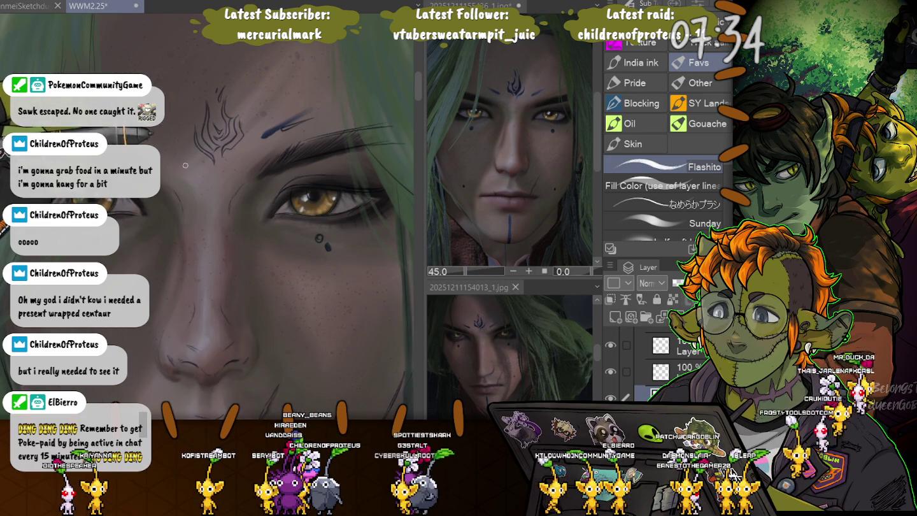
{"action": "key", "text": "ctrl+z"}
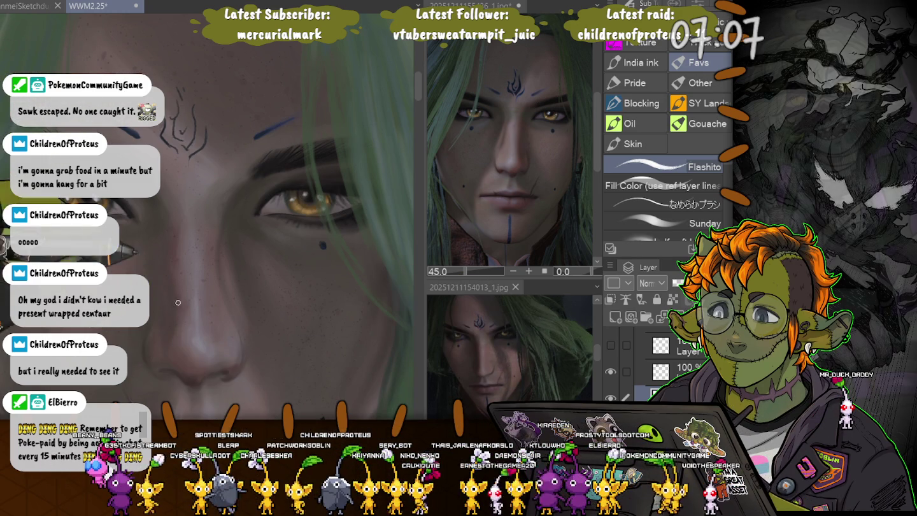
{"action": "key", "text": "ctrl+z"}
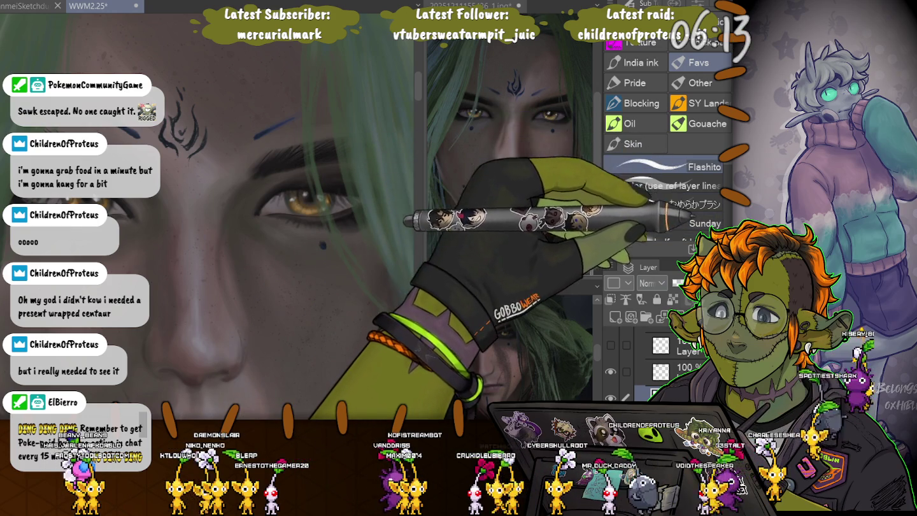
Sharpen the forehead tattoo's dark blue flame lines with a soft skin brush, checking them zoomed out
{"action": "scroll", "coordinate": [663, 191], "scroll_direction": "up", "scroll_amount": 1}
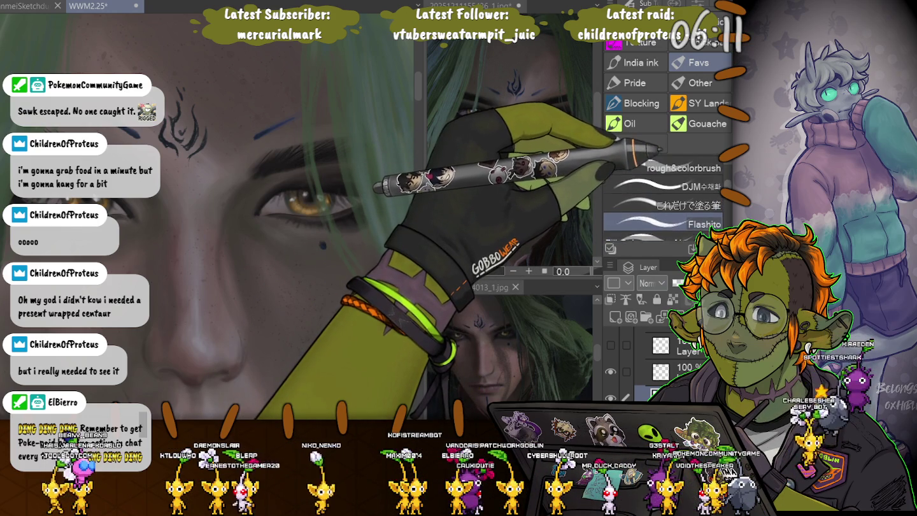
{"action": "scroll", "coordinate": [662, 191], "scroll_direction": "up", "scroll_amount": 3}
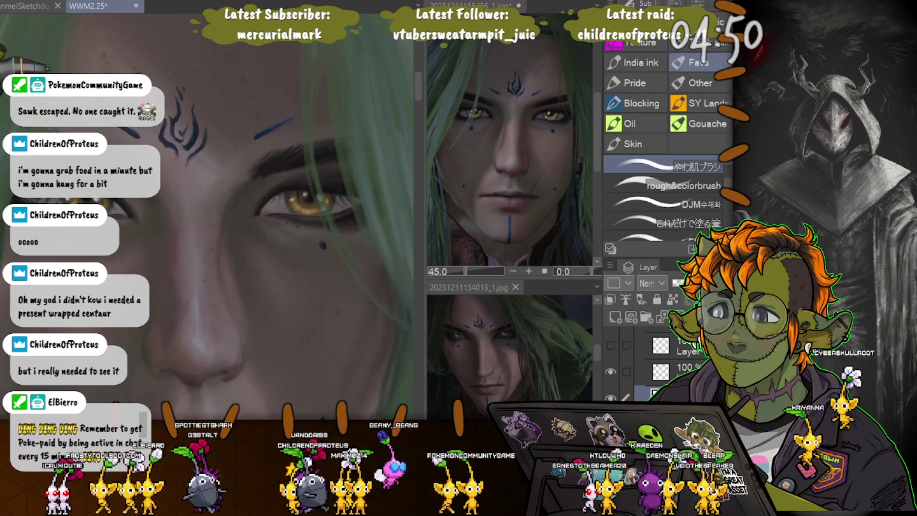
{"action": "scroll", "coordinate": [210, 216], "scroll_direction": "down", "scroll_amount": 2}
{"action": "scroll", "coordinate": [211, 217], "scroll_direction": "down", "scroll_amount": 2}
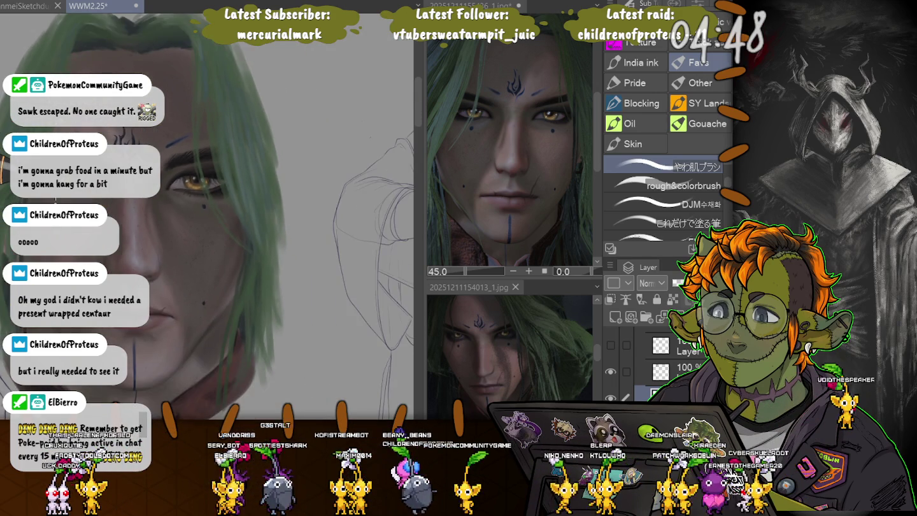
{"action": "scroll", "coordinate": [210, 217], "scroll_direction": "up", "scroll_amount": 2}
{"action": "scroll", "coordinate": [210, 216], "scroll_direction": "up", "scroll_amount": 2}
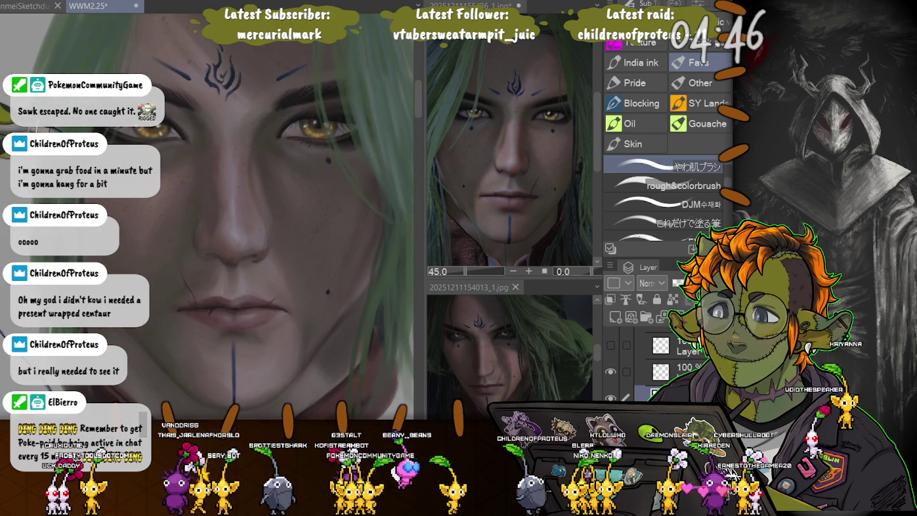